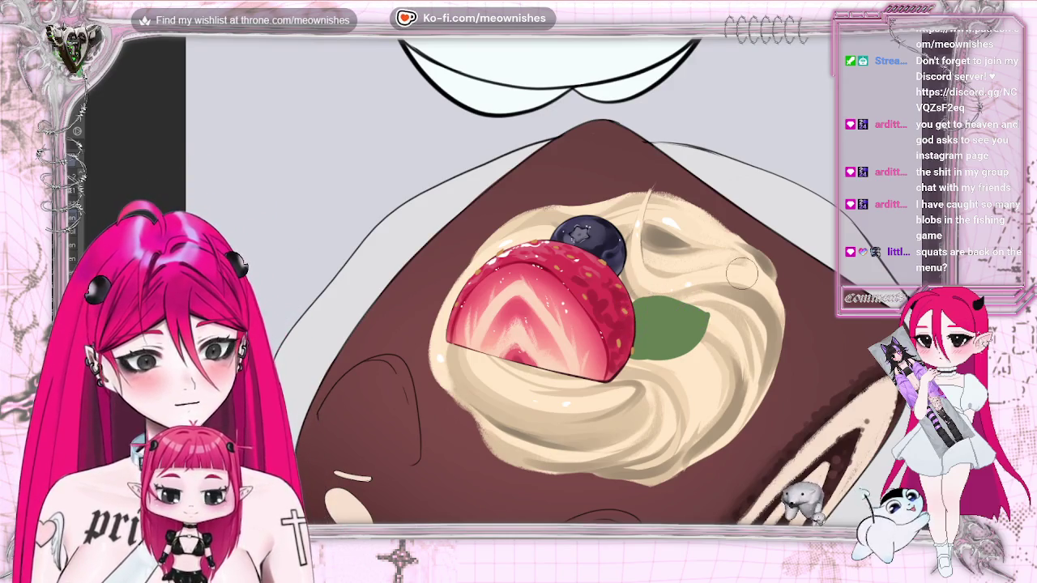
Step: Paint a small green mint leaf behind the strawberry, redoing the oversized first stroke smaller
{"action": "scroll", "coordinate": [644, 97], "scroll_direction": "down", "scroll_amount": 5}
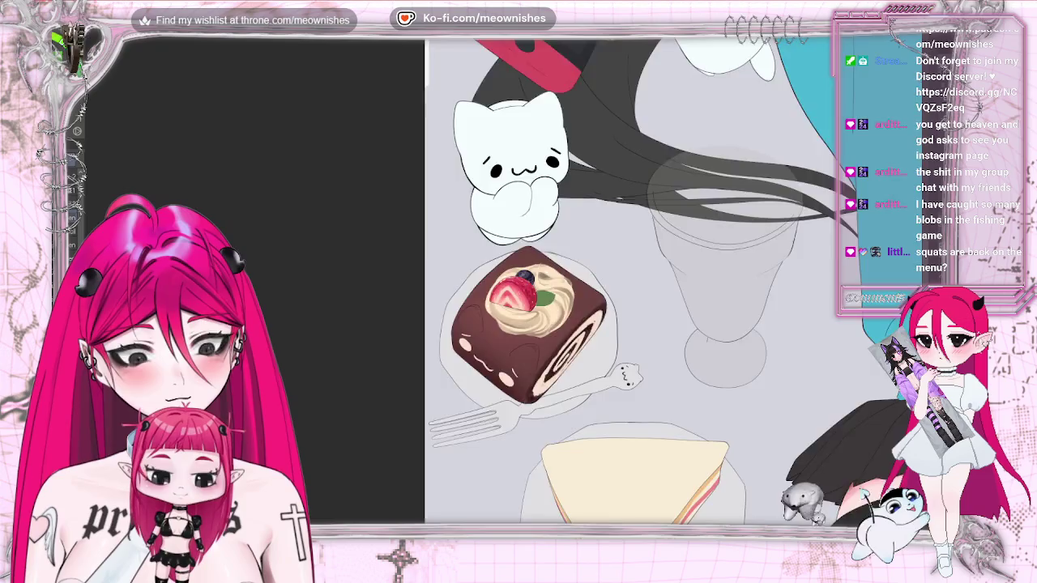
{"action": "scroll", "coordinate": [644, 97], "scroll_direction": "down", "scroll_amount": 2}
{"action": "scroll", "coordinate": [644, 96], "scroll_direction": "up", "scroll_amount": 4}
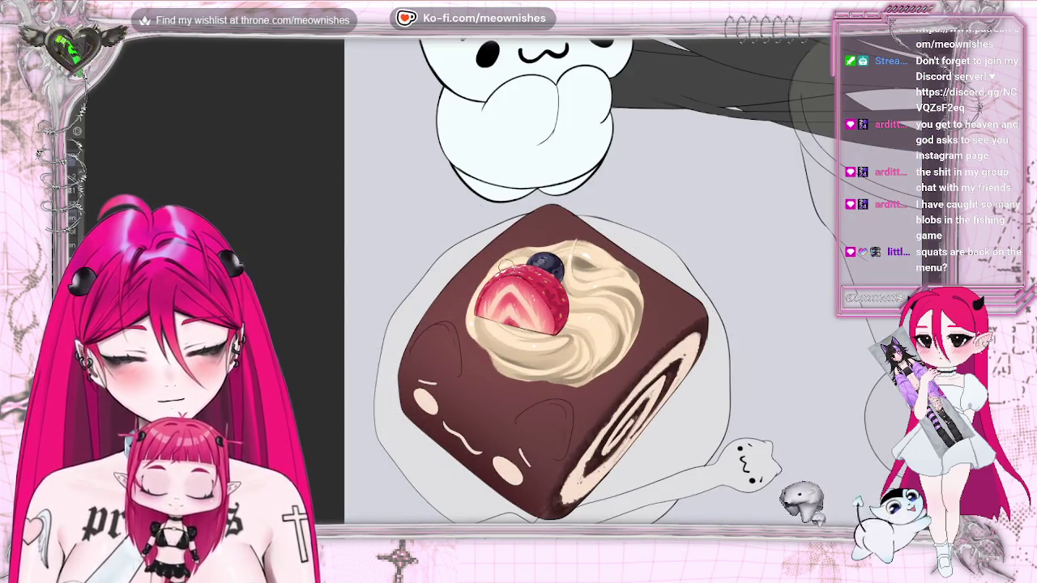
{"action": "left_click_drag", "start_coordinate": [496, 245], "coordinate": [518, 264]}
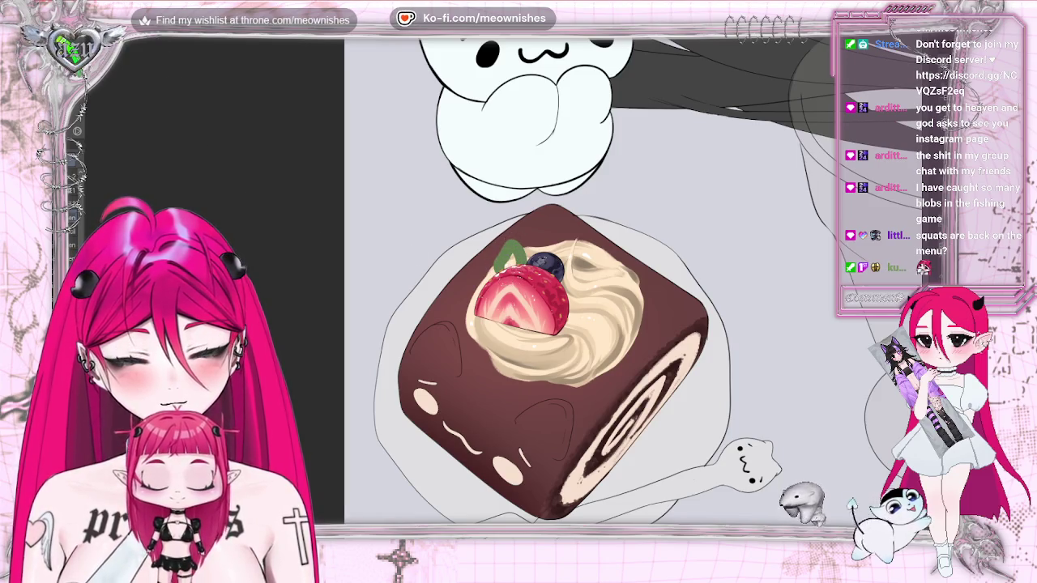
{"action": "key", "text": "ctrl+z"}
{"action": "left_click_drag", "start_coordinate": [504, 251], "coordinate": [523, 264]}
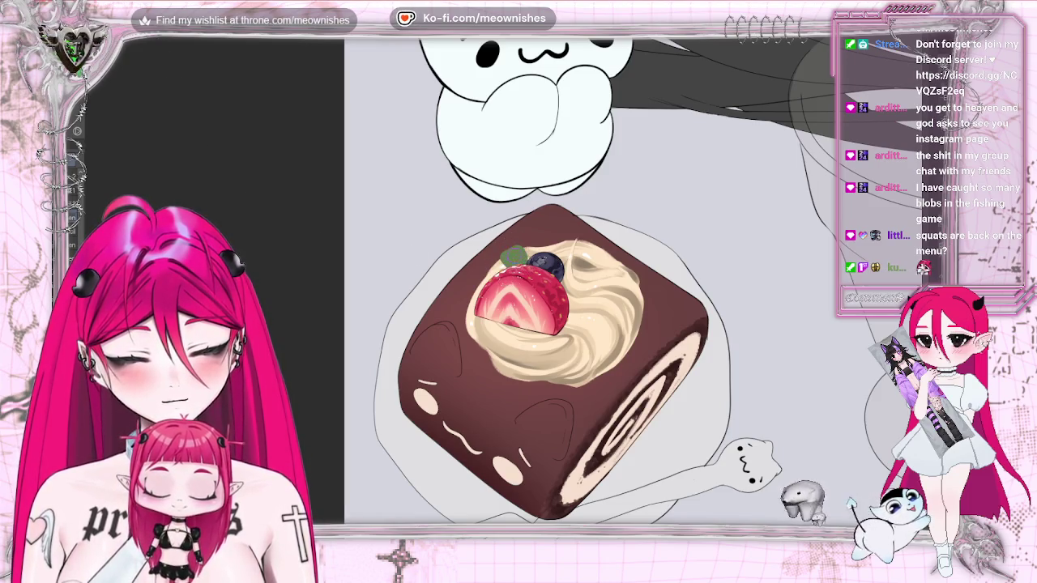
Step: Fit the whole illustration to the window, then zoom back in
{"action": "key", "text": "ctrl+0"}
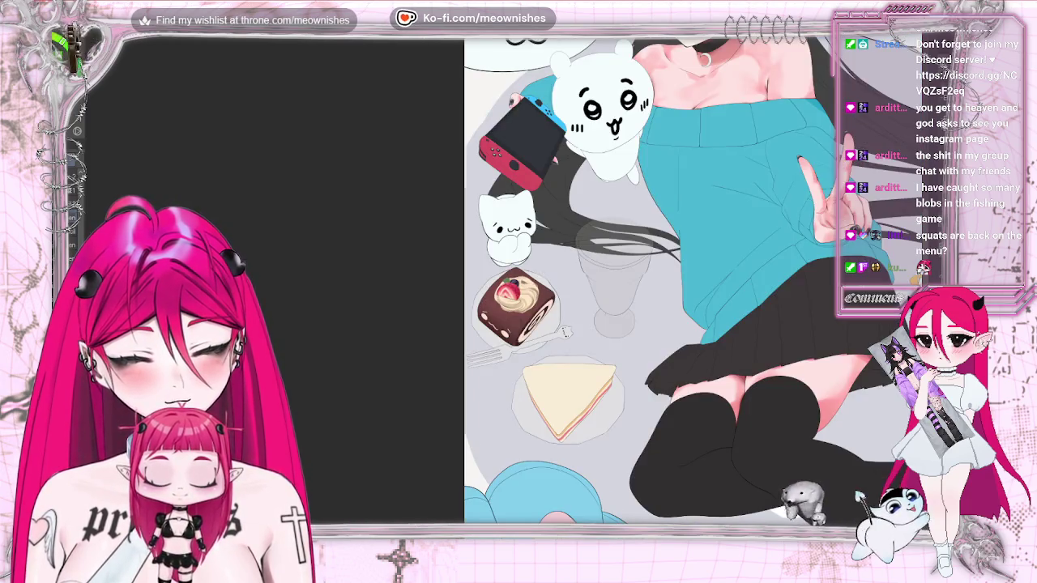
{"action": "key", "text": "ctrl+0"}
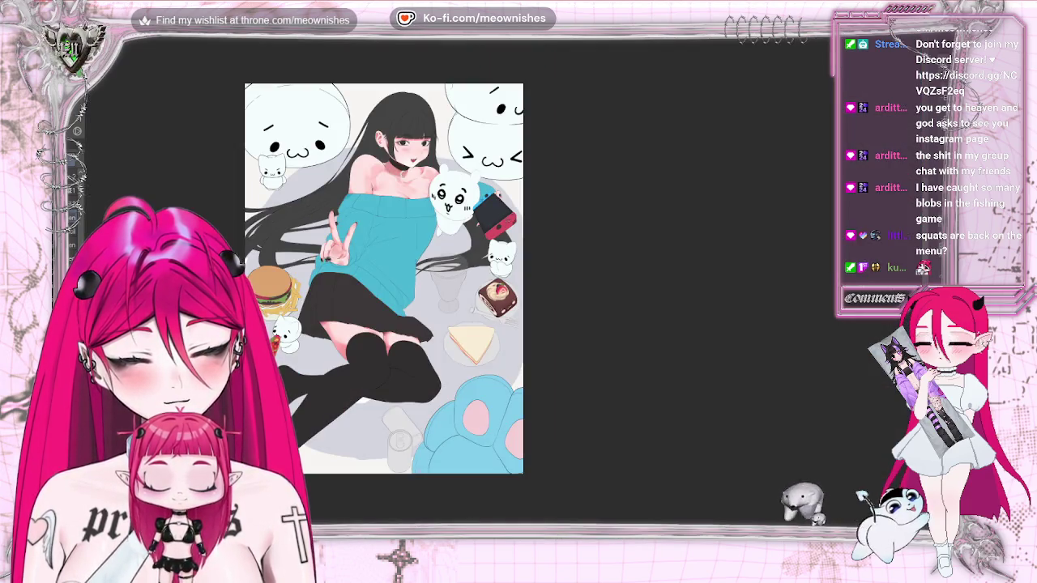
{"action": "scroll", "coordinate": [486, 308], "scroll_direction": "up", "scroll_amount": 3}
{"action": "scroll", "coordinate": [486, 308], "scroll_direction": "up", "scroll_amount": 3}
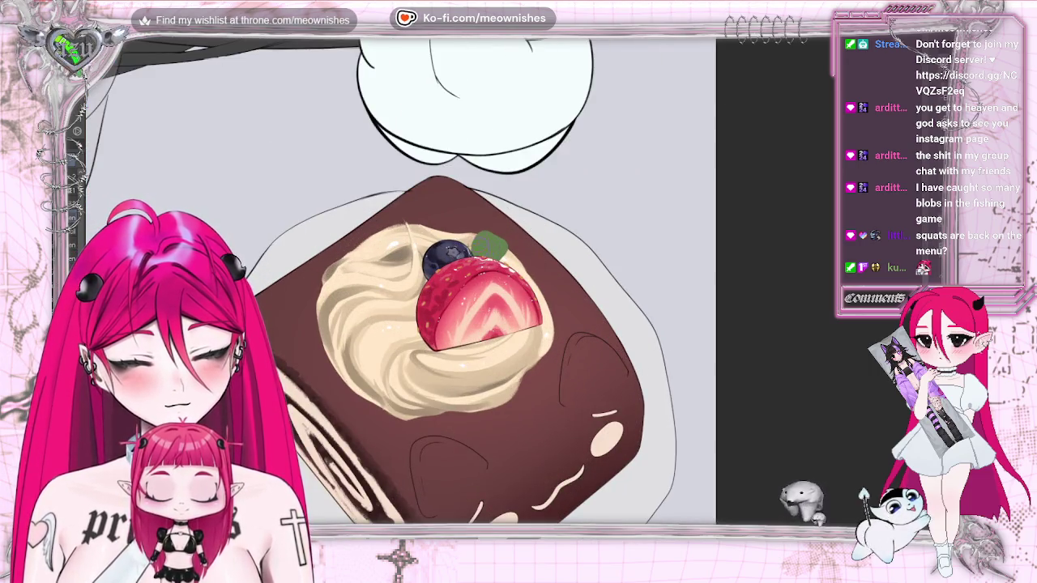
Step: Cover the old leaf with cake brown and paint a slimmer leaf right of the blueberry
{"action": "scroll", "coordinate": [491, 267], "scroll_direction": "up", "scroll_amount": 2}
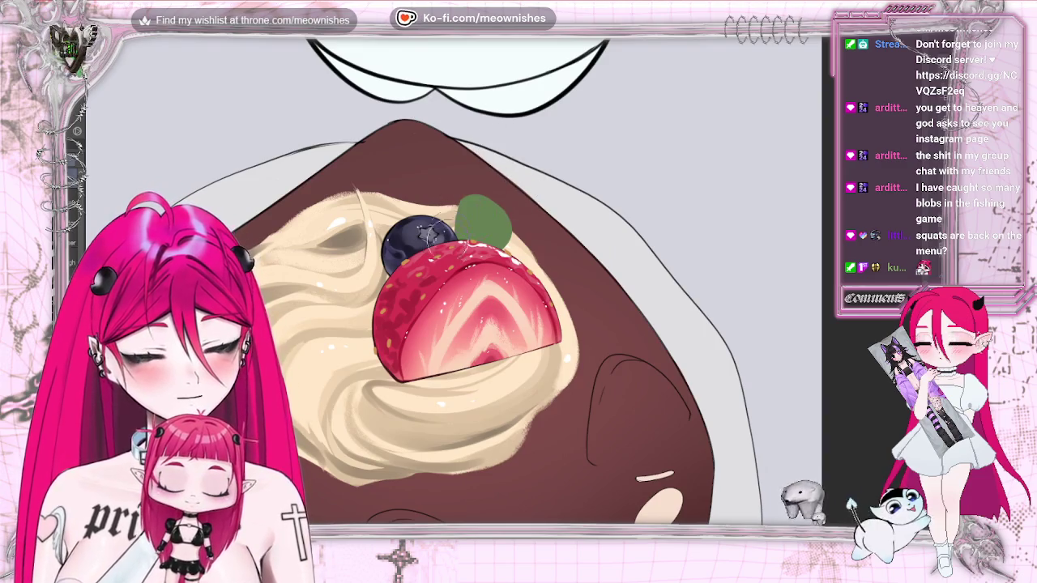
{"action": "left_click_drag", "start_coordinate": [470, 187], "coordinate": [507, 275]}
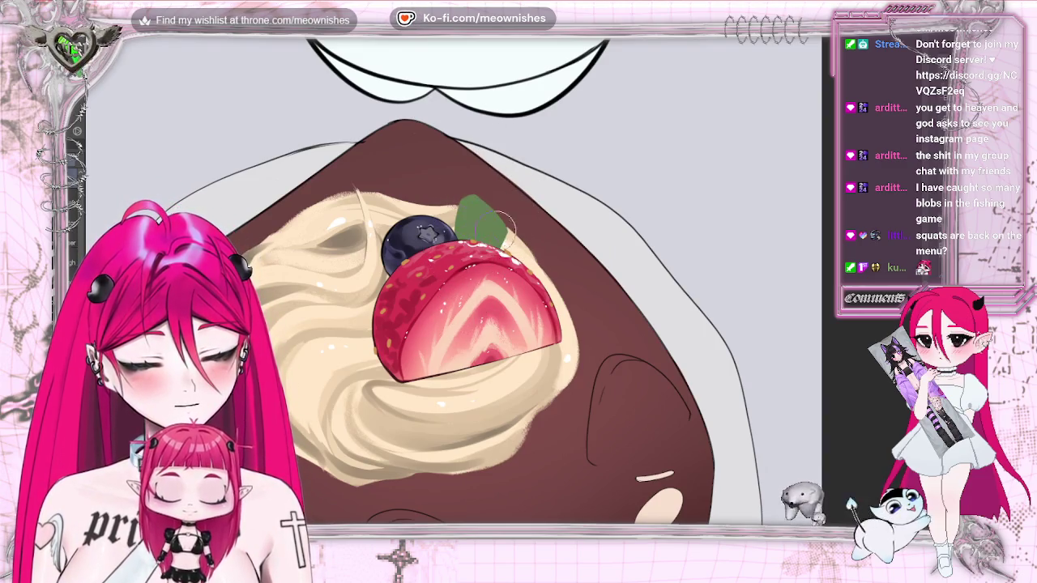
{"action": "left_click_drag", "start_coordinate": [470, 203], "coordinate": [514, 196]}
{"action": "mouse_move", "coordinate": [458, 235]}
{"action": "left_mouse_down"}
{"action": "mouse_move", "coordinate": [478, 223]}
{"action": "mouse_move", "coordinate": [527, 239]}
{"action": "mouse_move", "coordinate": [486, 253]}
{"action": "mouse_move", "coordinate": [522, 243]}
{"action": "mouse_move", "coordinate": [522, 223]}
{"action": "left_mouse_up"}
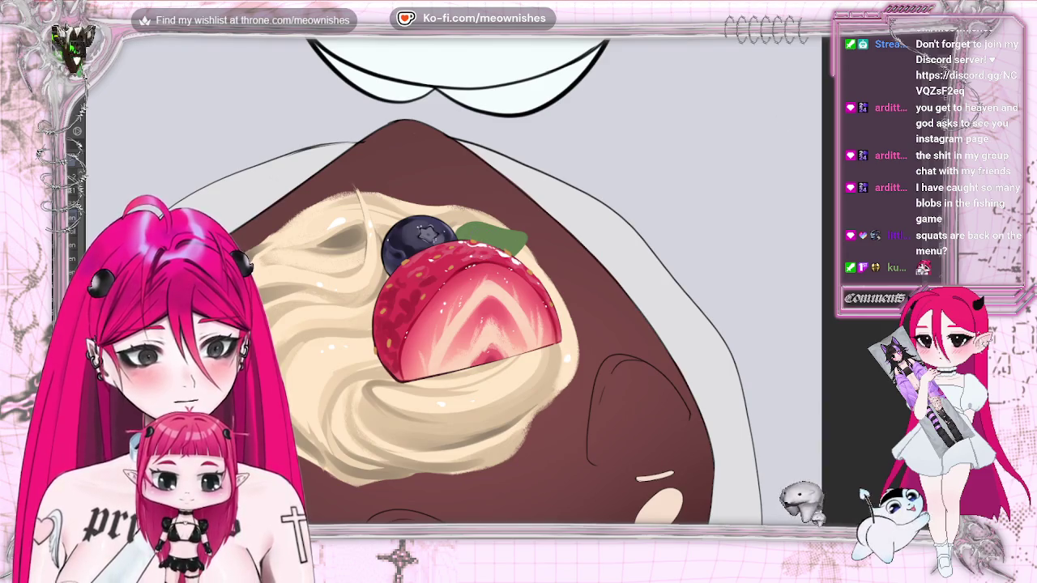
{"action": "scroll", "coordinate": [510, 291], "scroll_direction": "up", "scroll_amount": 2}
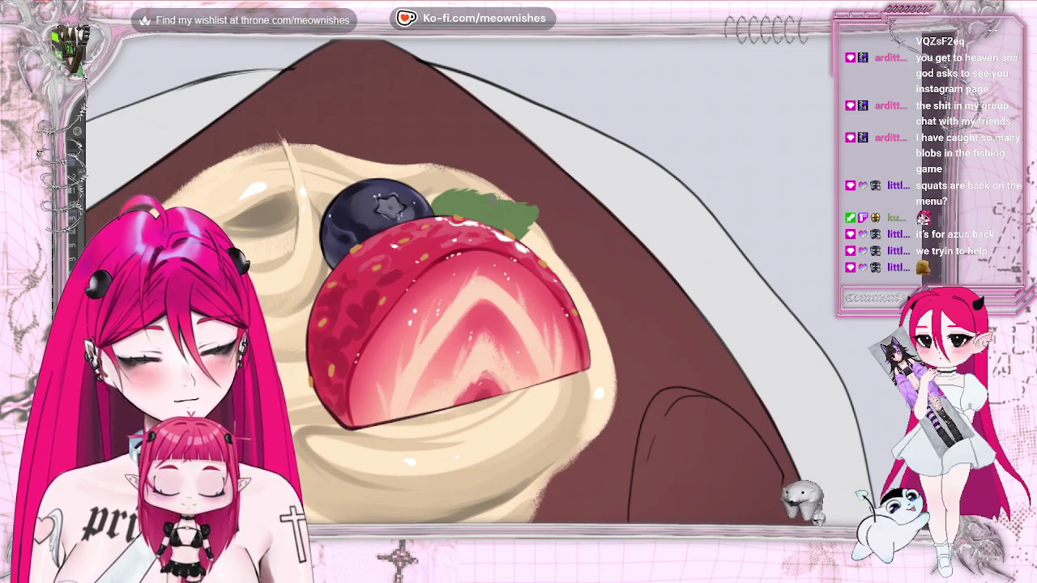
{"action": "scroll", "coordinate": [506, 287], "scroll_direction": "down", "scroll_amount": 3}
{"action": "scroll", "coordinate": [507, 287], "scroll_direction": "down", "scroll_amount": 3}
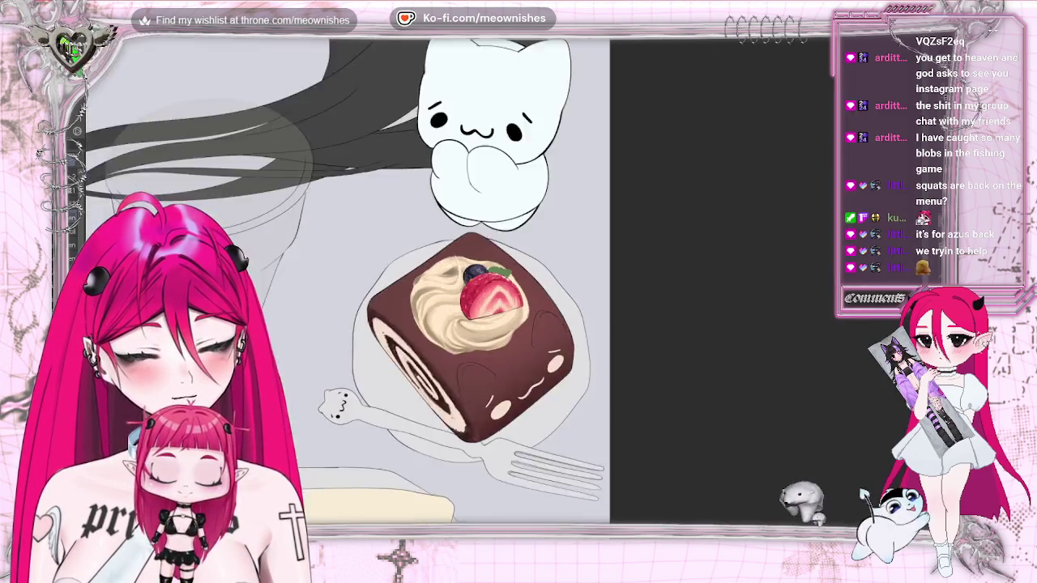
{"action": "scroll", "coordinate": [494, 296], "scroll_direction": "down", "scroll_amount": 3}
{"action": "scroll", "coordinate": [494, 296], "scroll_direction": "up", "scroll_amount": 2}
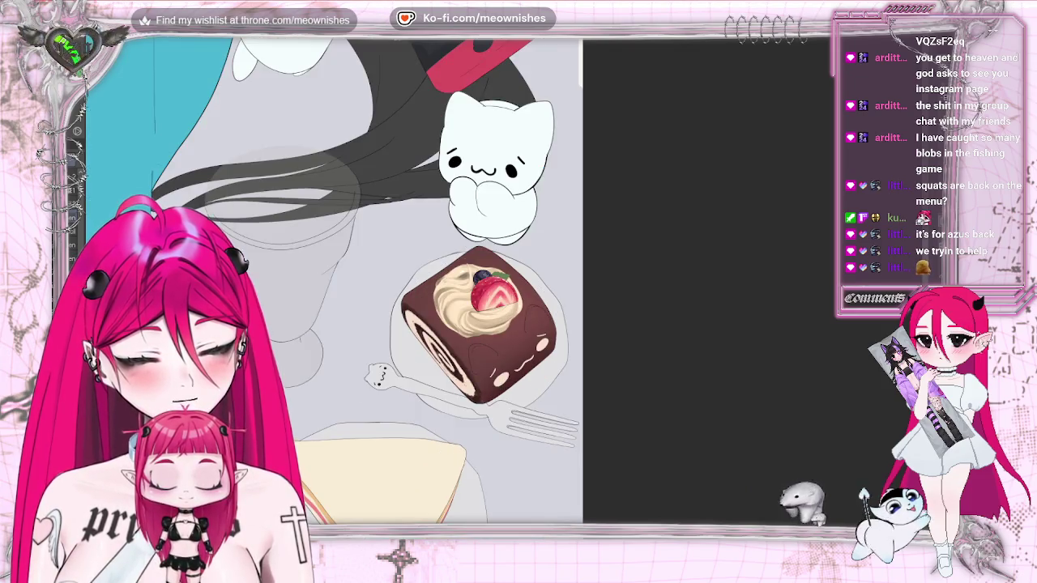
{"action": "scroll", "coordinate": [503, 285], "scroll_direction": "down", "scroll_amount": 5}
{"action": "scroll", "coordinate": [503, 284], "scroll_direction": "down", "scroll_amount": 2}
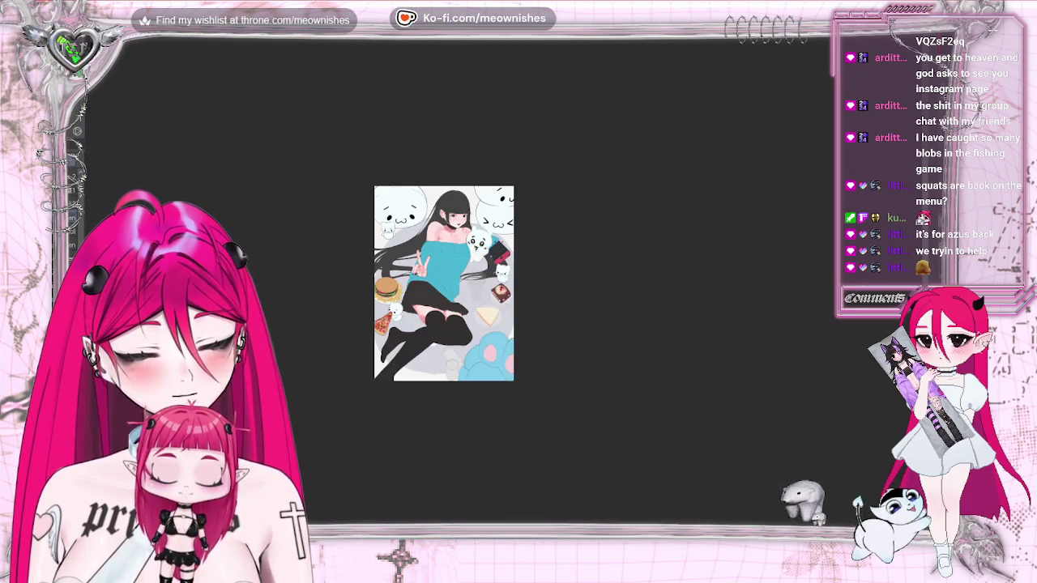
{"action": "scroll", "coordinate": [503, 284], "scroll_direction": "up", "scroll_amount": 4}
{"action": "scroll", "coordinate": [502, 291], "scroll_direction": "down", "scroll_amount": 3}
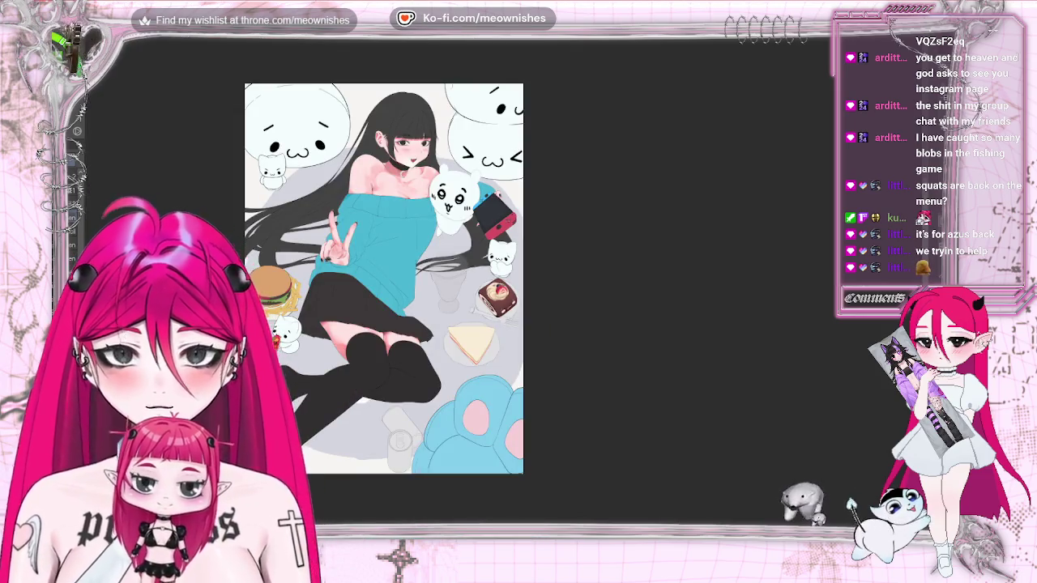
{"action": "scroll", "coordinate": [496, 296], "scroll_direction": "up", "scroll_amount": 2}
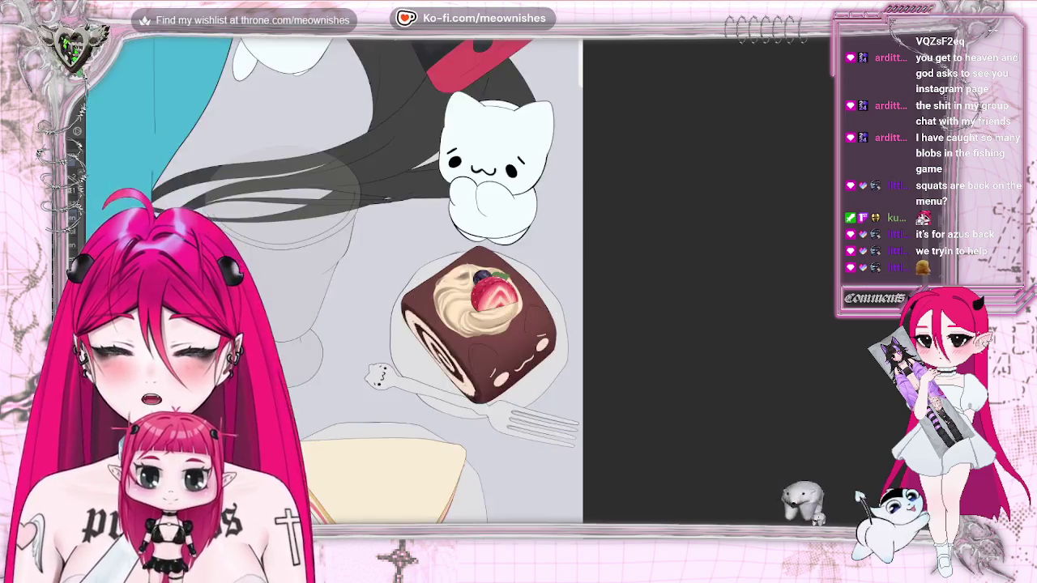
{"action": "scroll", "coordinate": [497, 295], "scroll_direction": "up", "scroll_amount": 2}
{"action": "scroll", "coordinate": [497, 295], "scroll_direction": "up", "scroll_amount": 2}
{"action": "scroll", "coordinate": [497, 296], "scroll_direction": "up", "scroll_amount": 2}
{"action": "scroll", "coordinate": [497, 296], "scroll_direction": "up", "scroll_amount": 2}
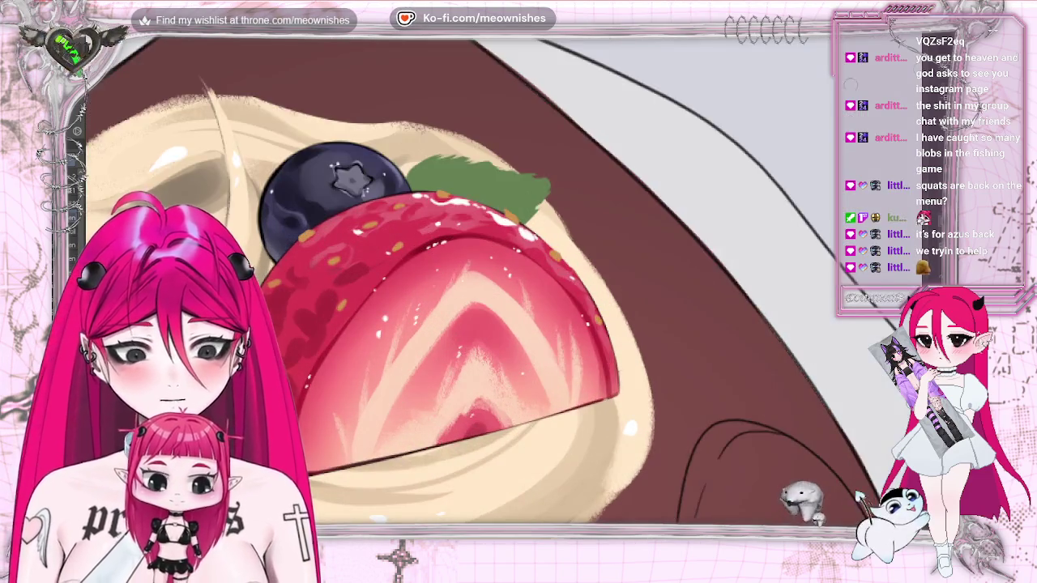
{"action": "left_click", "coordinate": [77, 31]}
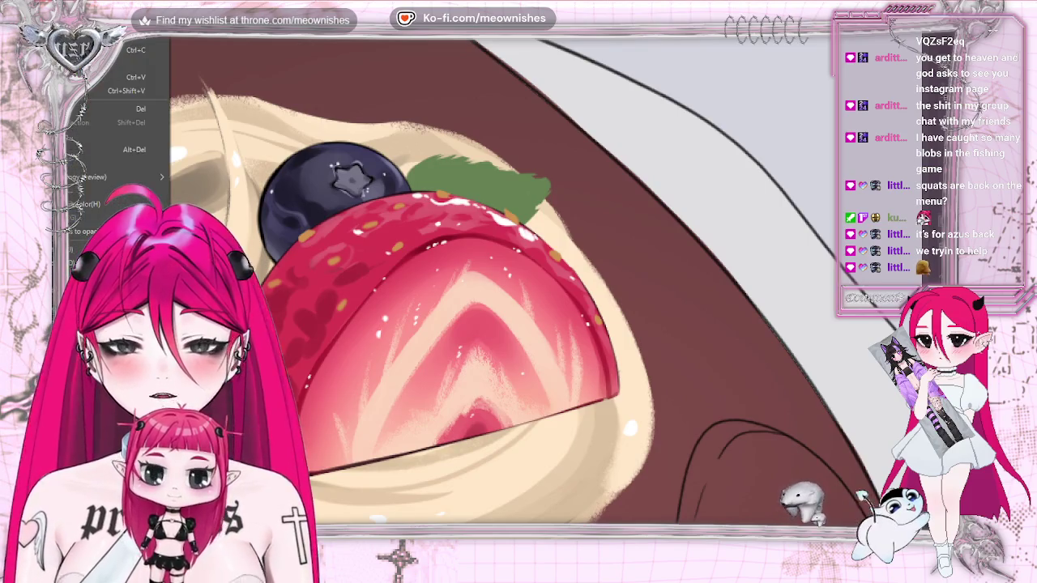
{"action": "key", "text": "Escape"}
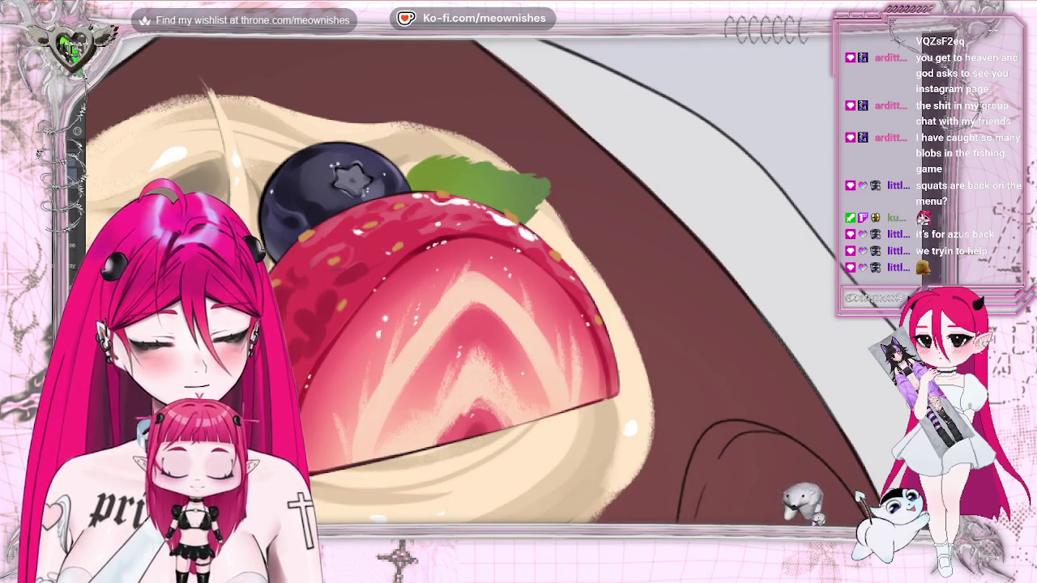
Step: Zoom in and out around the strawberry and mint leaf to inspect them
{"action": "scroll", "coordinate": [454, 280], "scroll_direction": "down", "scroll_amount": 1}
{"action": "scroll", "coordinate": [453, 280], "scroll_direction": "down", "scroll_amount": 4}
{"action": "scroll", "coordinate": [453, 279], "scroll_direction": "up", "scroll_amount": 4}
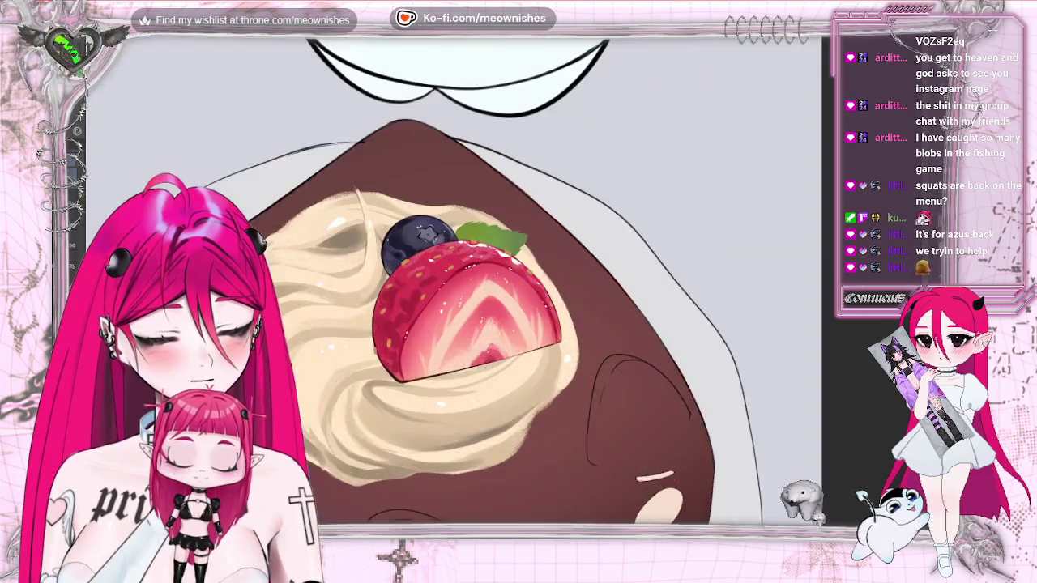
{"action": "scroll", "coordinate": [490, 291], "scroll_direction": "up", "scroll_amount": 2}
{"action": "scroll", "coordinate": [500, 290], "scroll_direction": "up", "scroll_amount": 2}
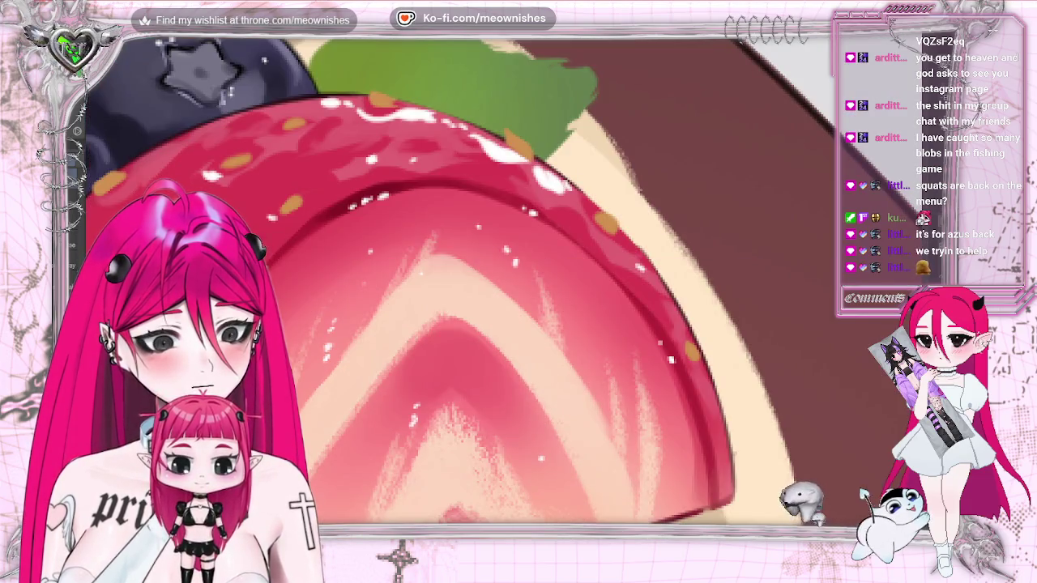
{"action": "scroll", "coordinate": [510, 284], "scroll_direction": "down", "scroll_amount": 1}
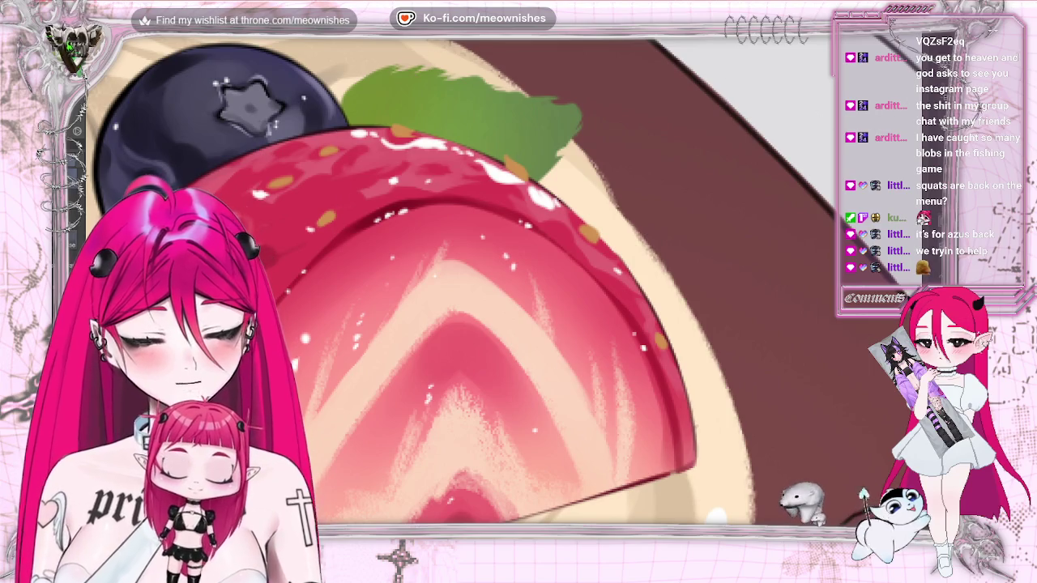